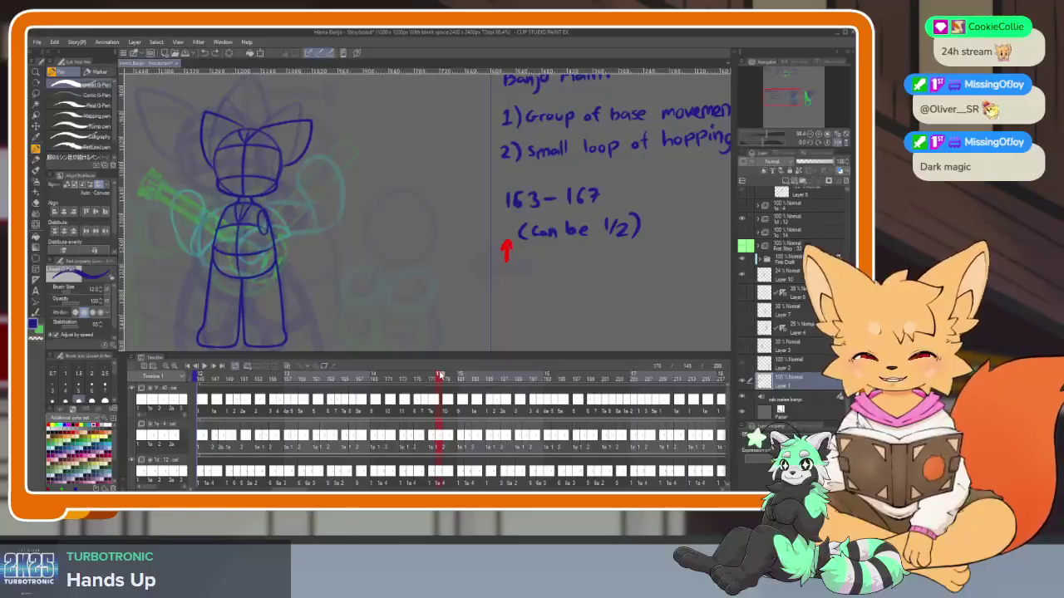
Step through and scrub the animation frames from 145 to about 168, then start looping playback
key("Right")
key("Right")
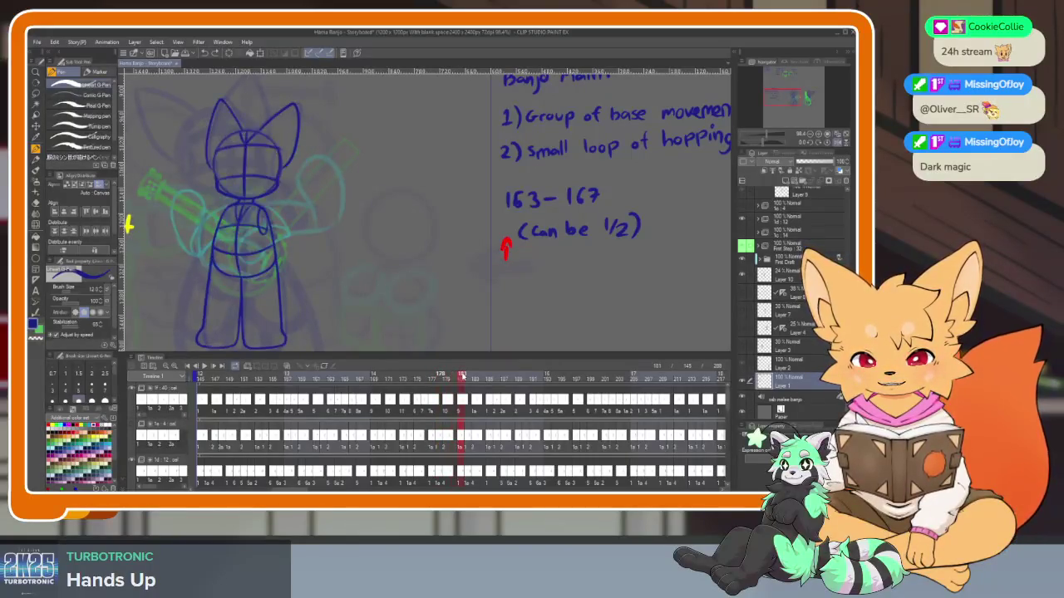
key("Right")
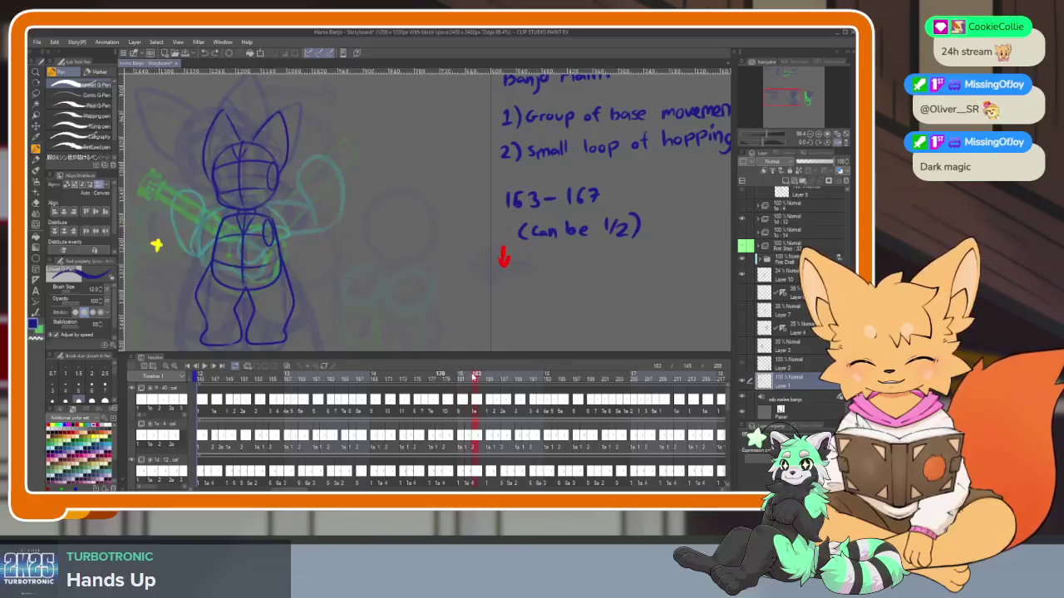
key("Left")
key("Left")
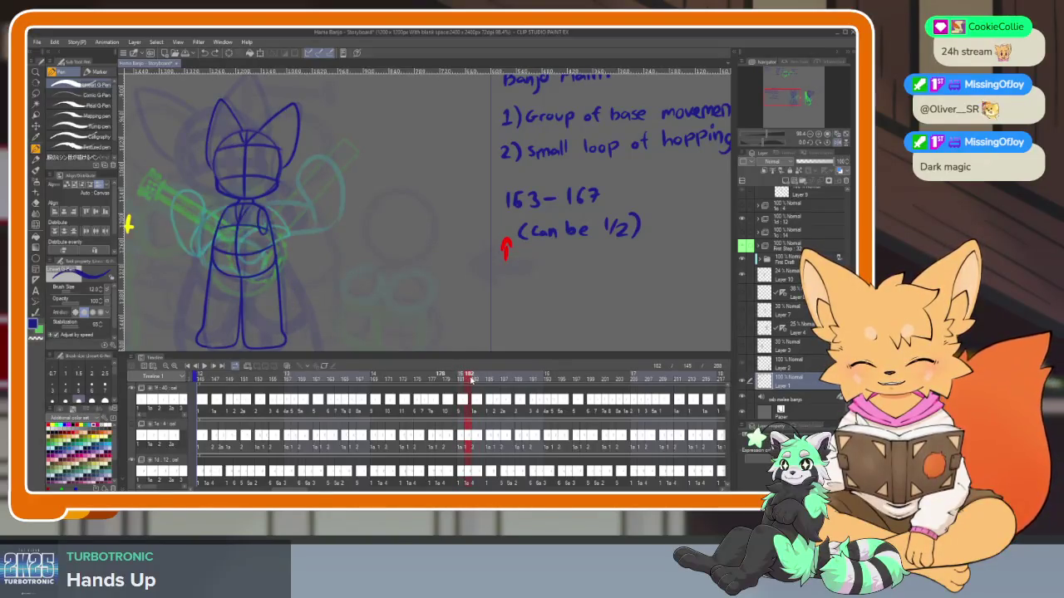
key("space")
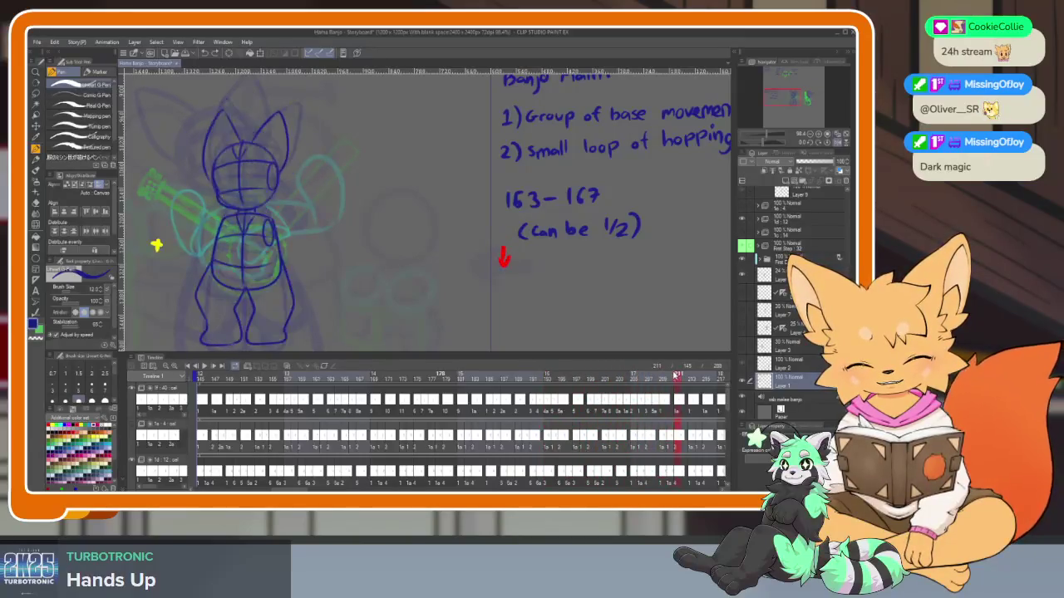
key("Left")
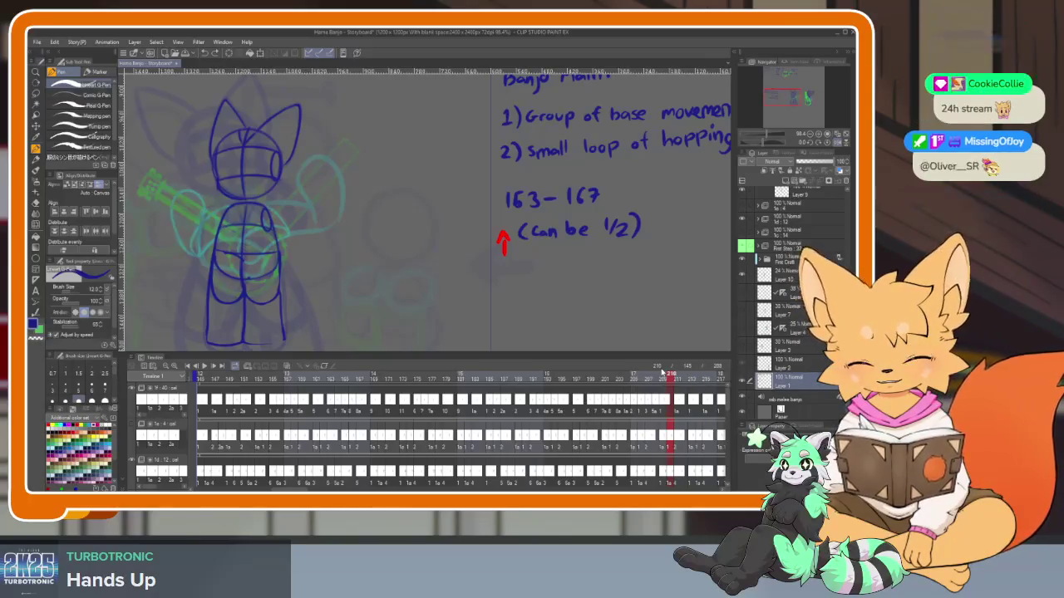
left_click_drag(589, 378, 670, 378)
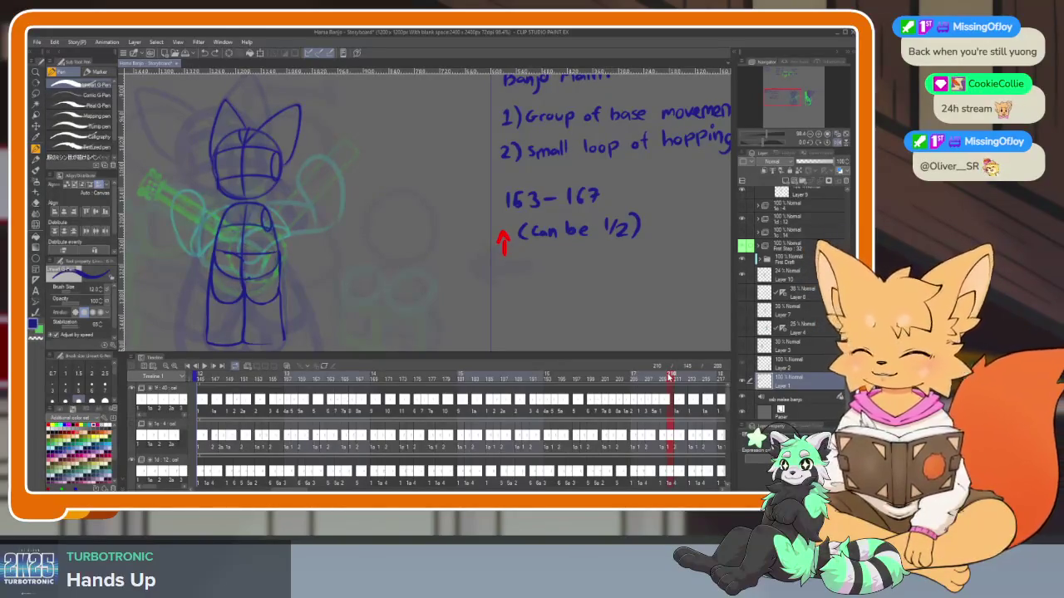
mouse_move(276, 378)
left_mouse_down()
mouse_move(471, 389)
mouse_move(719, 380)
left_mouse_up()
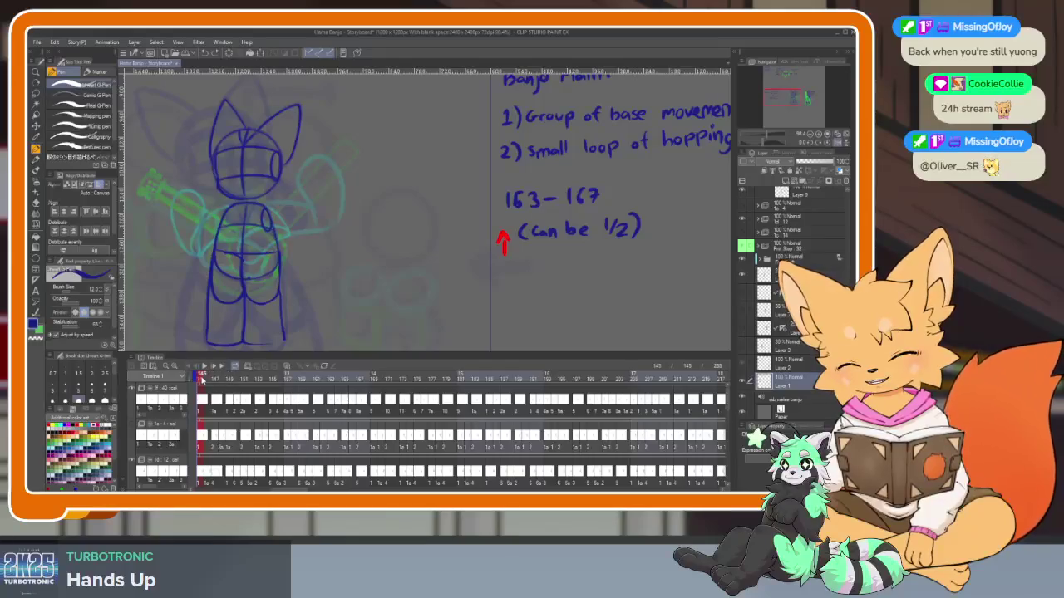
left_click_drag(202, 380, 321, 380)
key("Return")
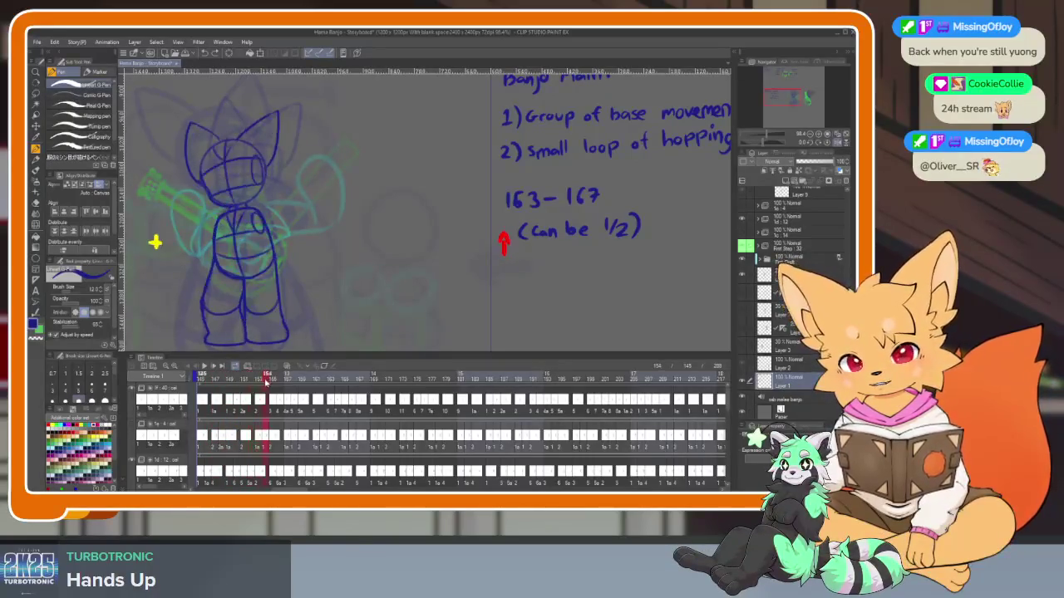
Check timing between frames 147 and 181, playing from frame 167 and stopping at 181
mouse_move(266, 382)
left_mouse_down()
mouse_move(244, 382)
mouse_move(405, 384)
left_mouse_up()
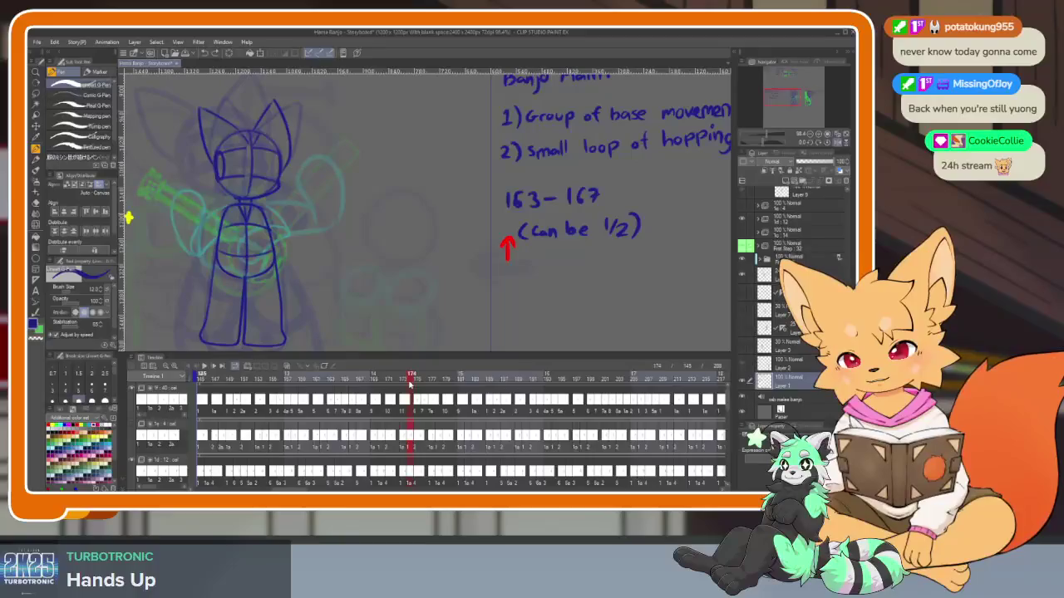
left_click_drag(408, 384, 375, 378)
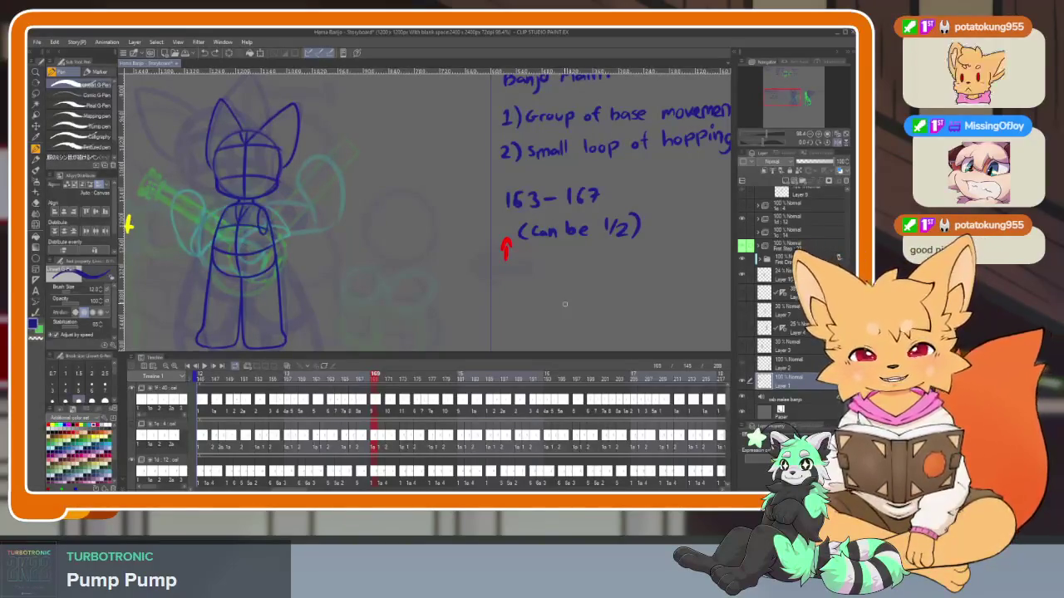
left_click(363, 379)
key("space")
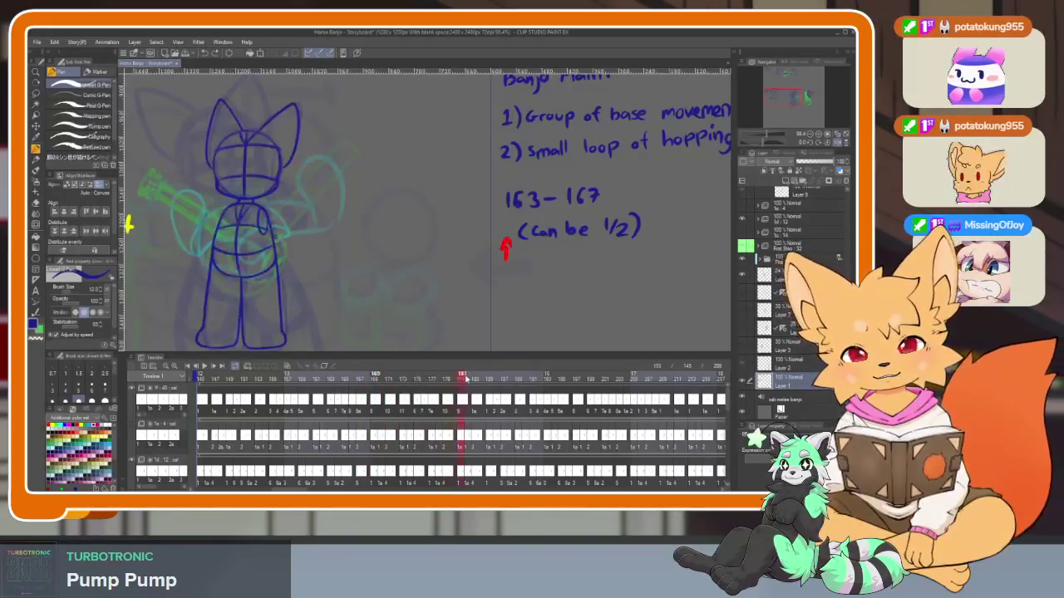
left_click(461, 379)
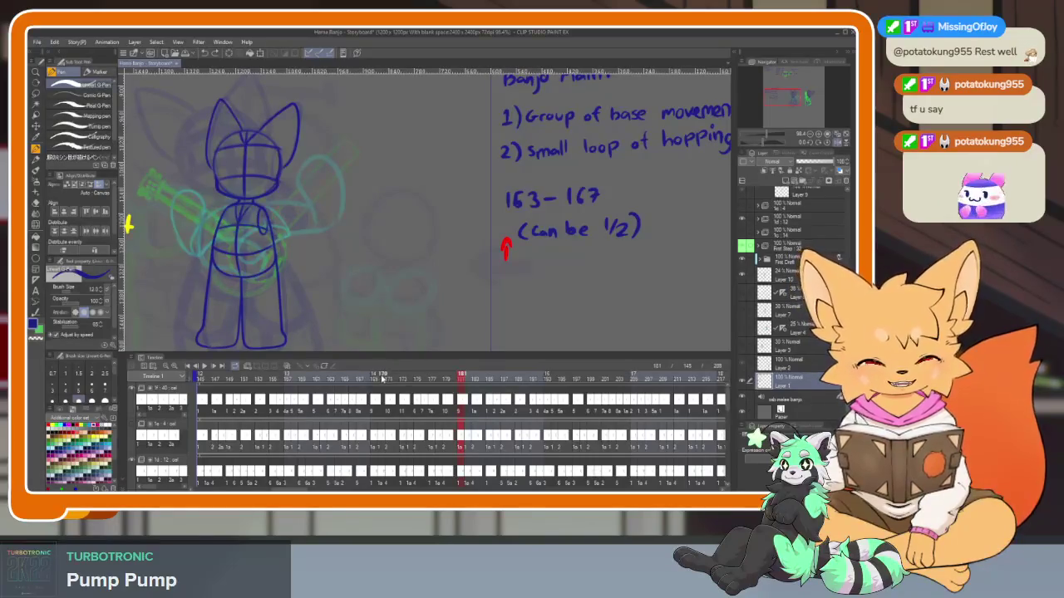
left_click(375, 379)
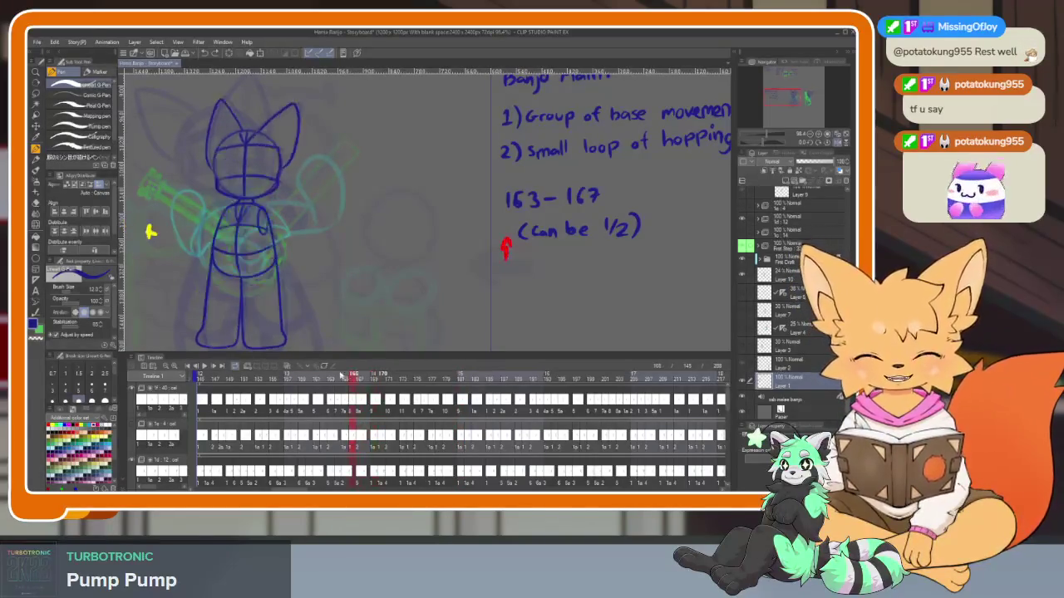
mouse_move(374, 379)
left_mouse_down()
mouse_move(218, 379)
mouse_move(407, 389)
mouse_move(575, 381)
left_mouse_up()
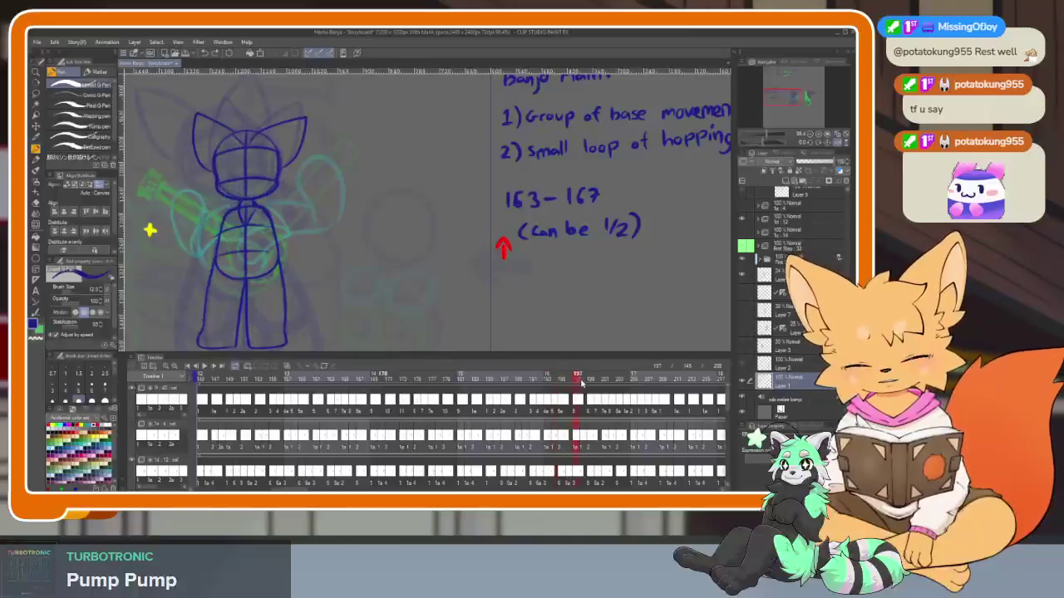
left_click_drag(222, 380, 331, 383)
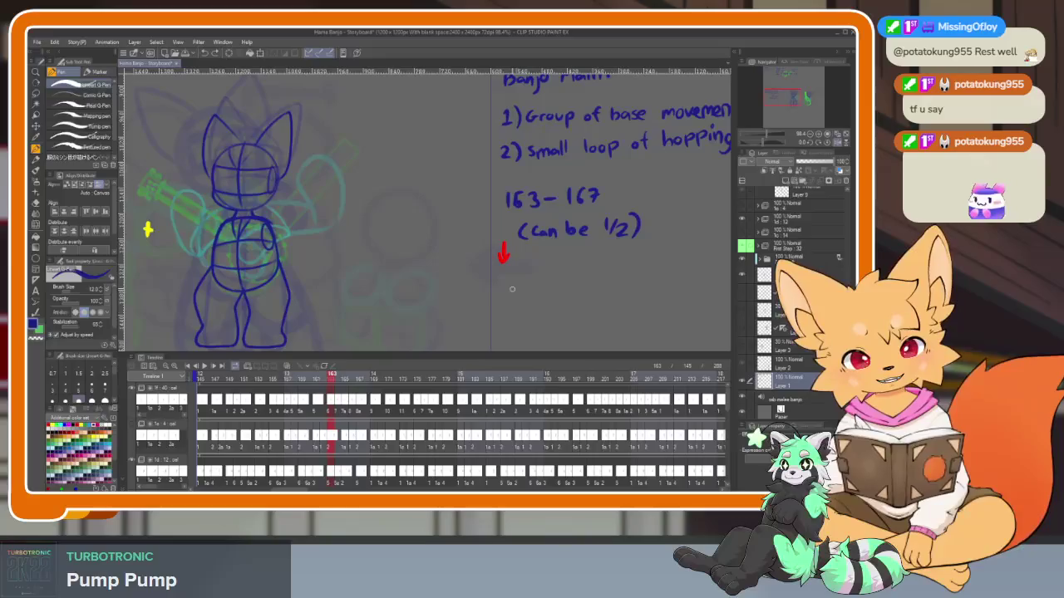
left_click_drag(222, 380, 207, 379)
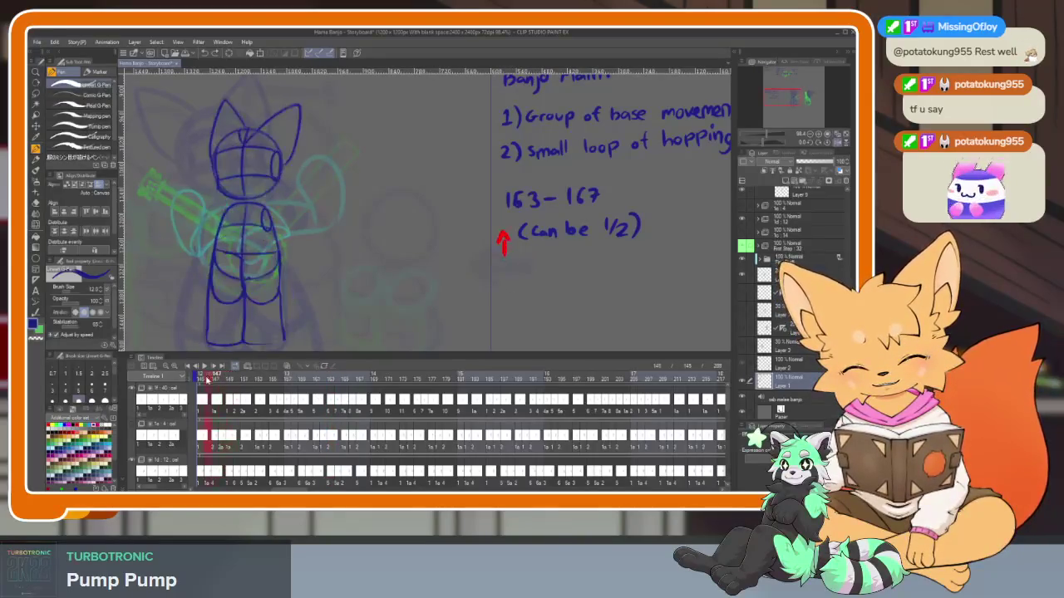
Handwrite '145-180 =' under the notes with the G-Pen, checking frames 146 to 167
mouse_move(521, 282)
left_mouse_down()
mouse_move(527, 296)
mouse_move(545, 282)
left_mouse_up()
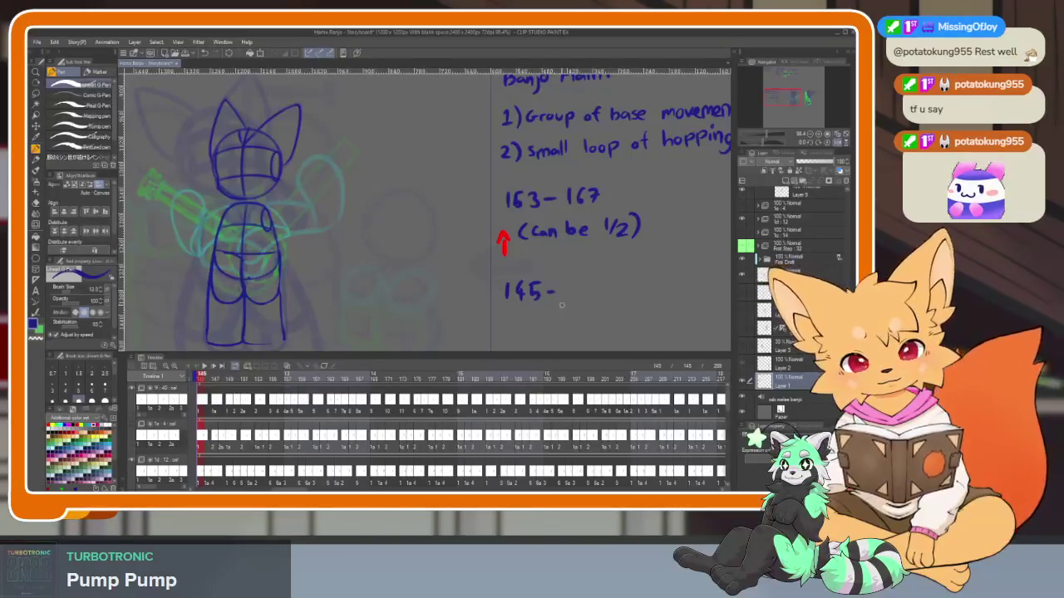
left_click_drag(201, 379, 454, 379)
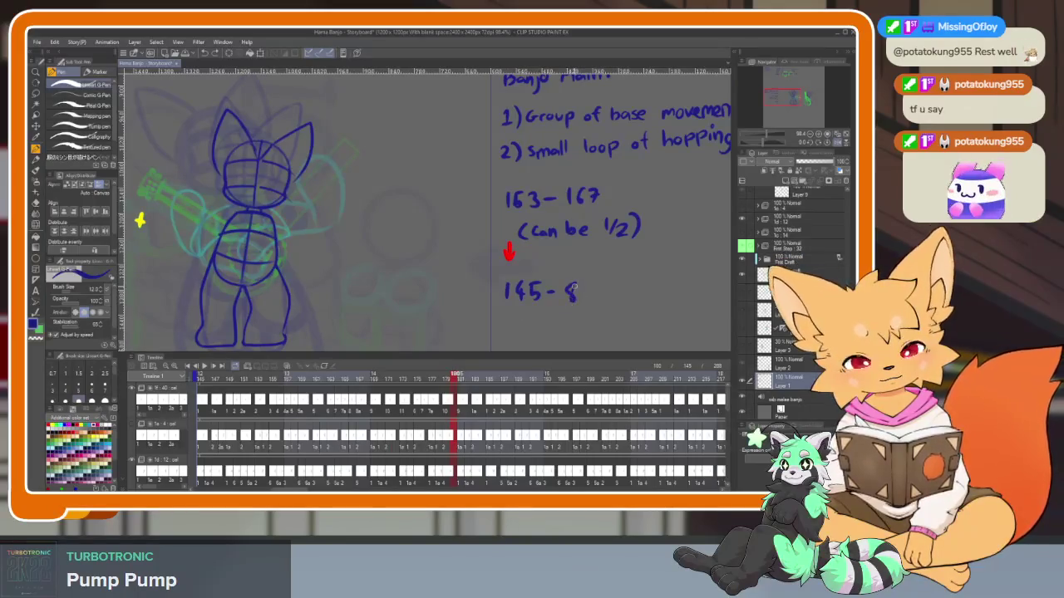
left_click_drag(588, 282, 585, 299)
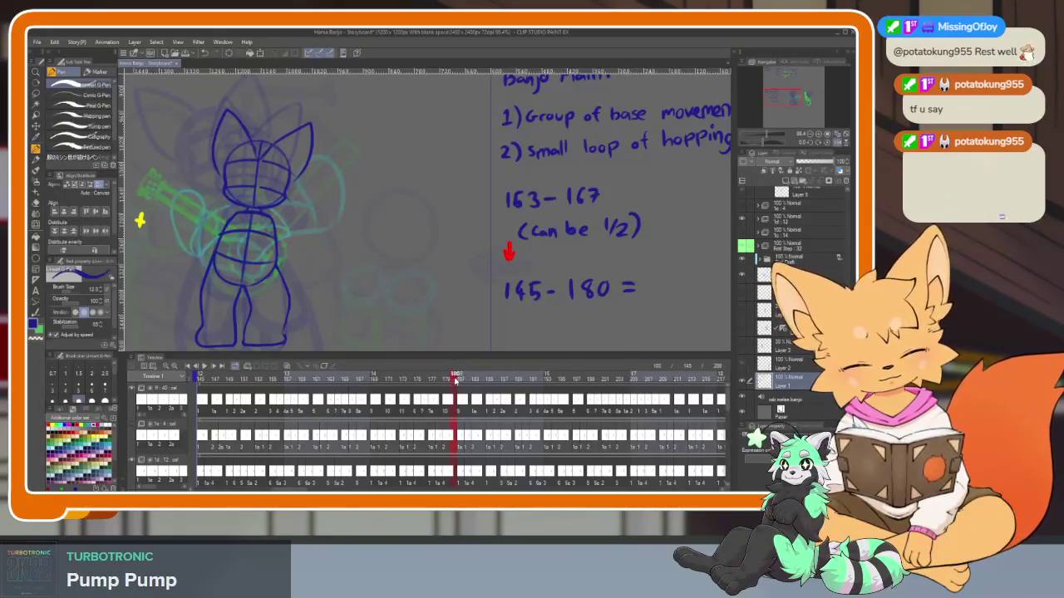
left_click_drag(140, 220, 53, 226)
mouse_move(563, 287)
left_mouse_down()
mouse_move(562, 304)
mouse_move(572, 299)
left_mouse_up()
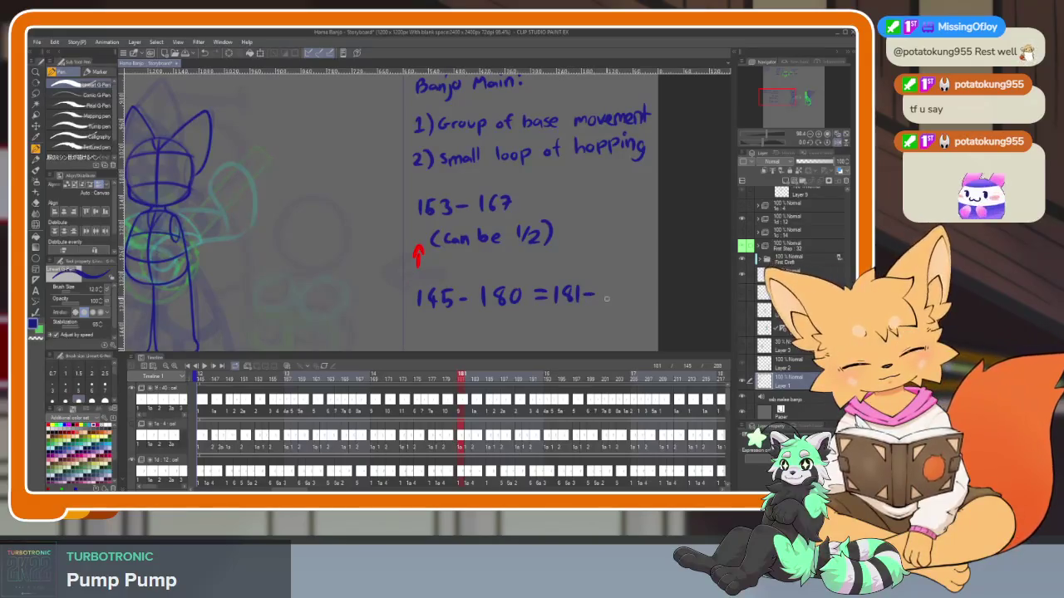
Write '181-197' after the equals sign, checking frames 145 to about 194 along the way
left_click_drag(463, 374, 575, 382)
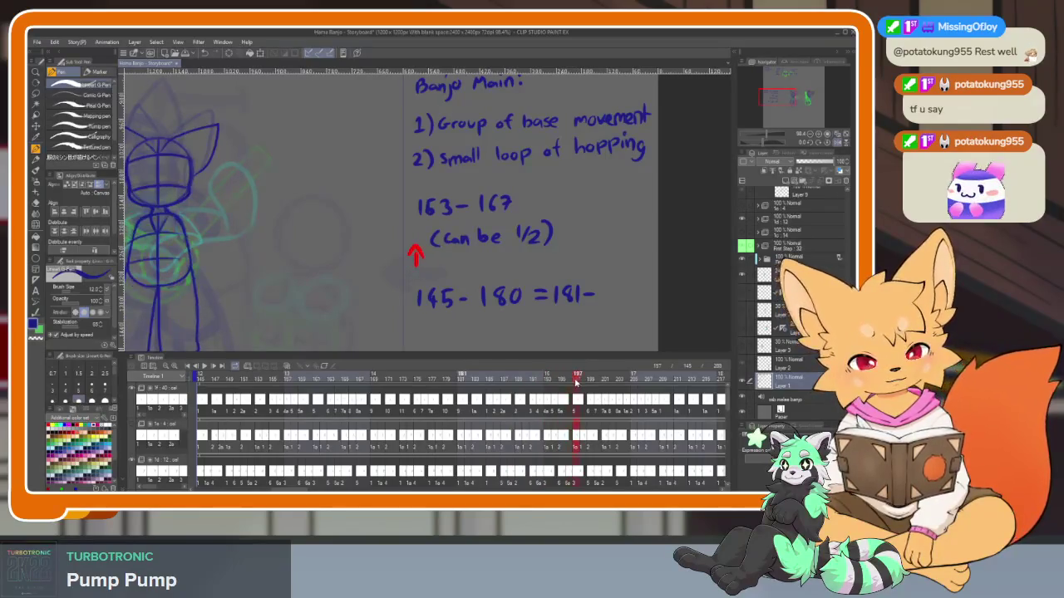
mouse_move(607, 283)
left_mouse_down()
mouse_move(605, 303)
mouse_move(637, 304)
left_mouse_up()
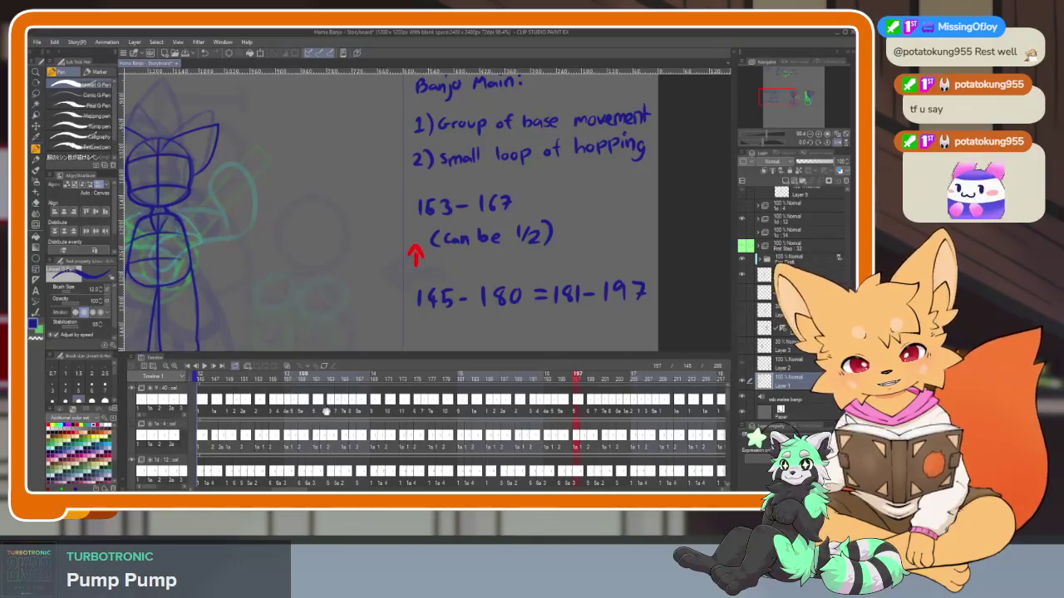
mouse_move(391, 379)
left_mouse_down()
mouse_move(315, 379)
mouse_move(449, 382)
left_mouse_up()
mouse_move(572, 380)
left_mouse_down()
mouse_move(693, 379)
mouse_move(383, 388)
mouse_move(485, 379)
mouse_move(312, 376)
mouse_move(432, 379)
left_mouse_up()
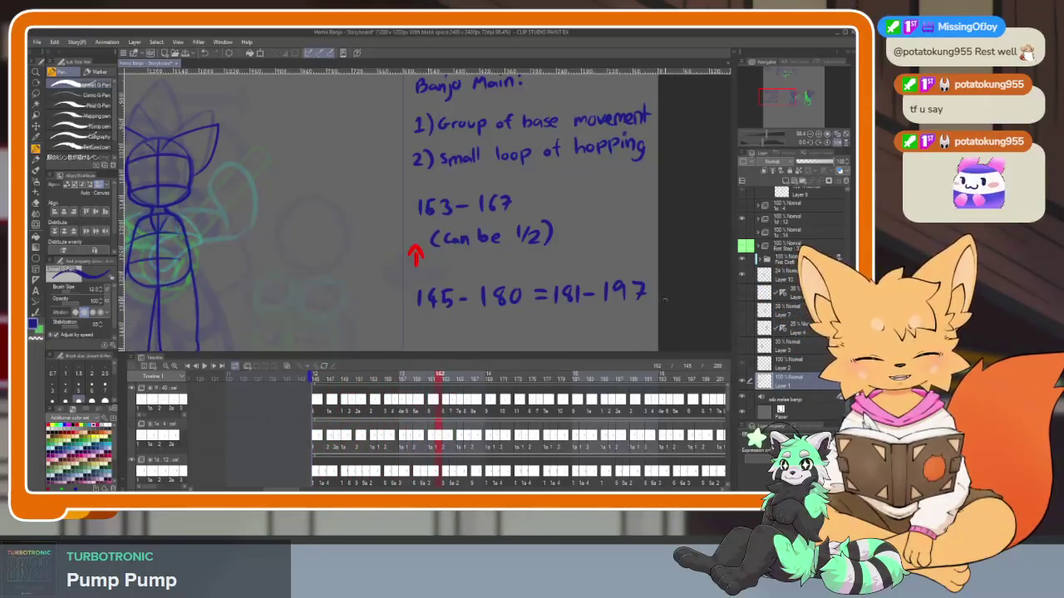
Erase the stray tick and the '2' of 162 so the range can read 145-161
left_click_drag(644, 287, 629, 278)
key("e")
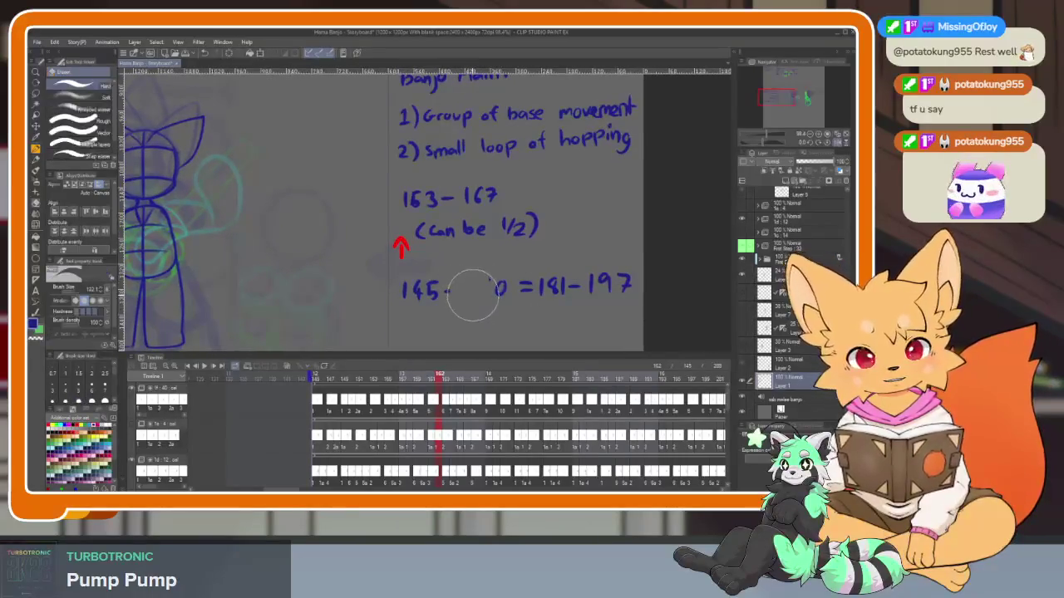
mouse_move(479, 287)
left_mouse_down()
mouse_move(505, 287)
mouse_move(462, 297)
mouse_move(473, 294)
left_mouse_up()
key("b")
key("p")
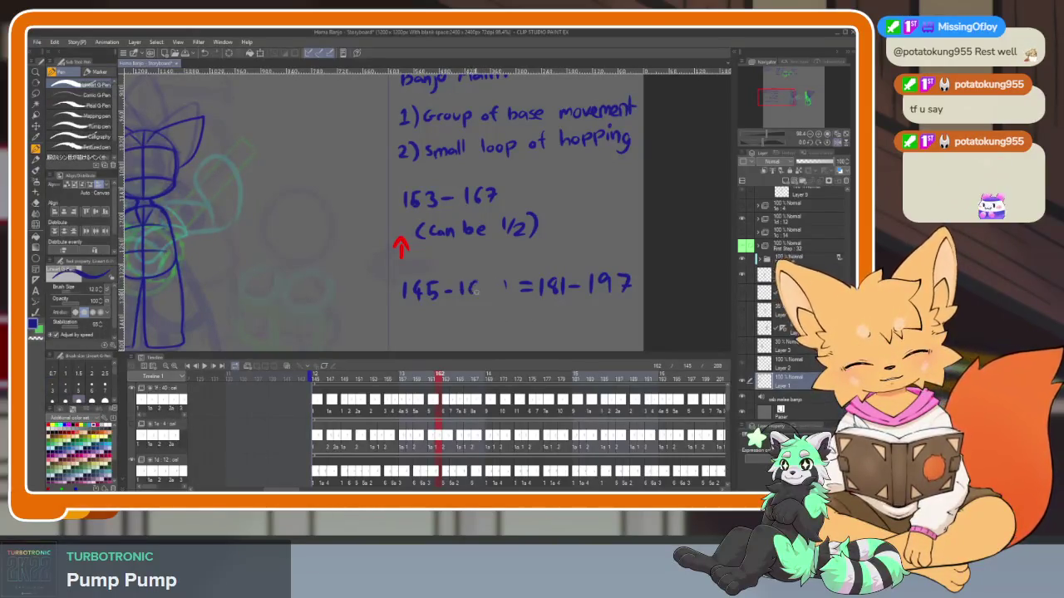
key("e")
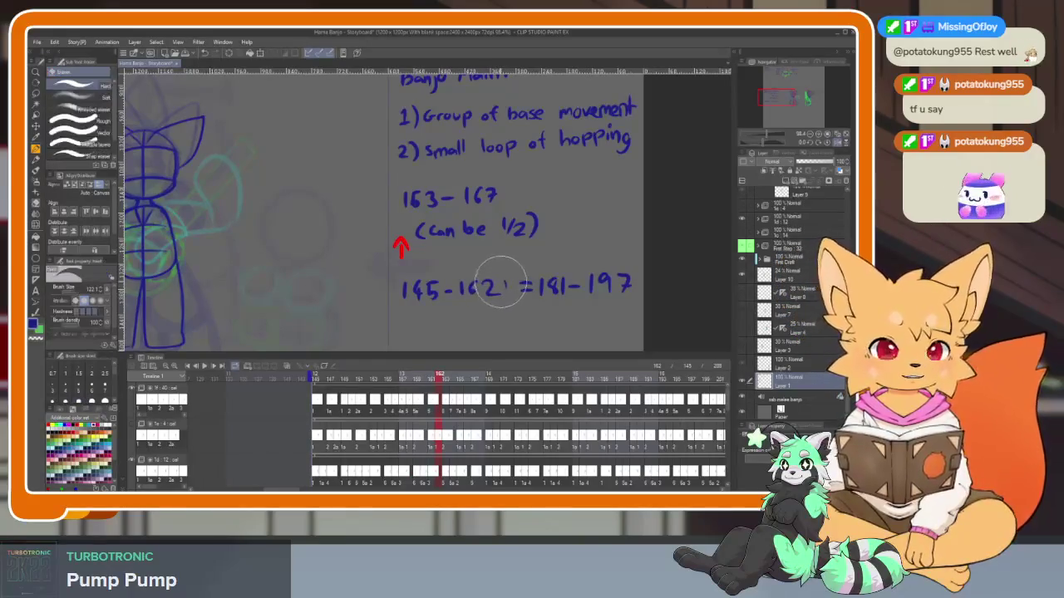
left_click(502, 285)
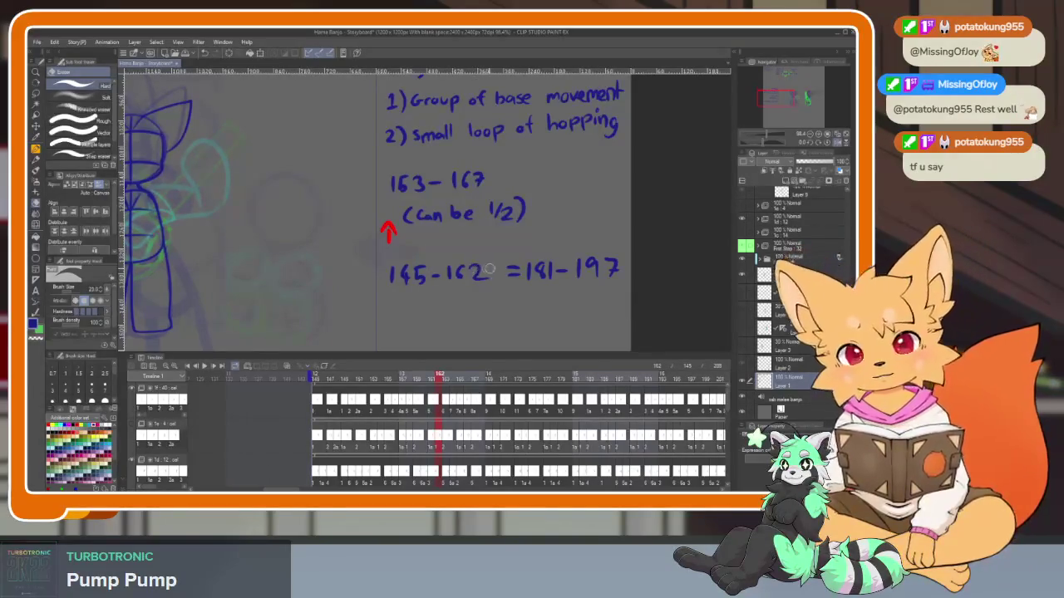
left_click_drag(479, 271, 474, 283)
key("p")
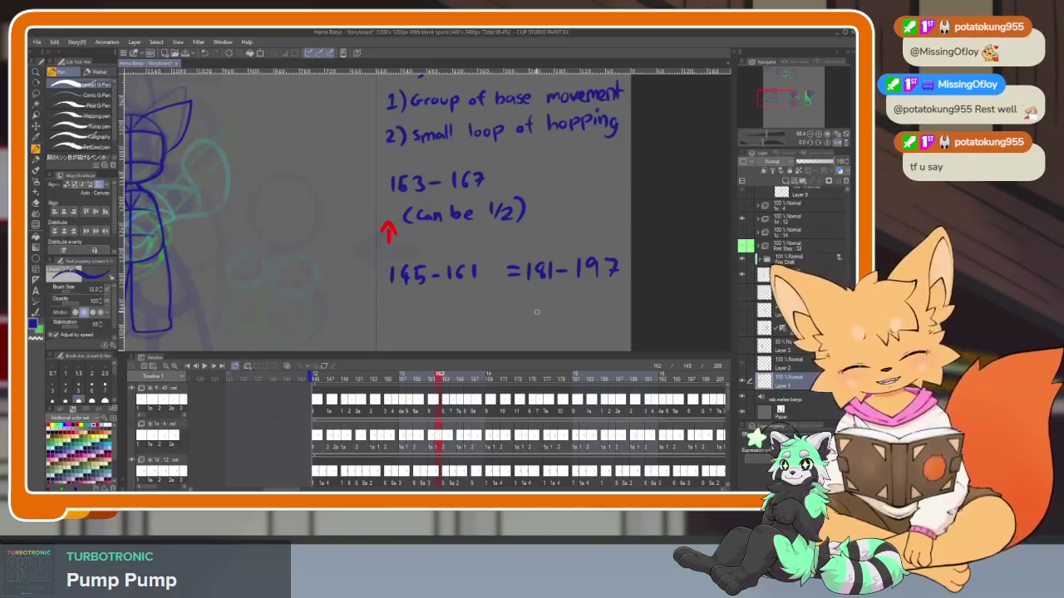
Review frames 181 to 197, then 145 to 160 and 161 to 197
left_click(573, 379)
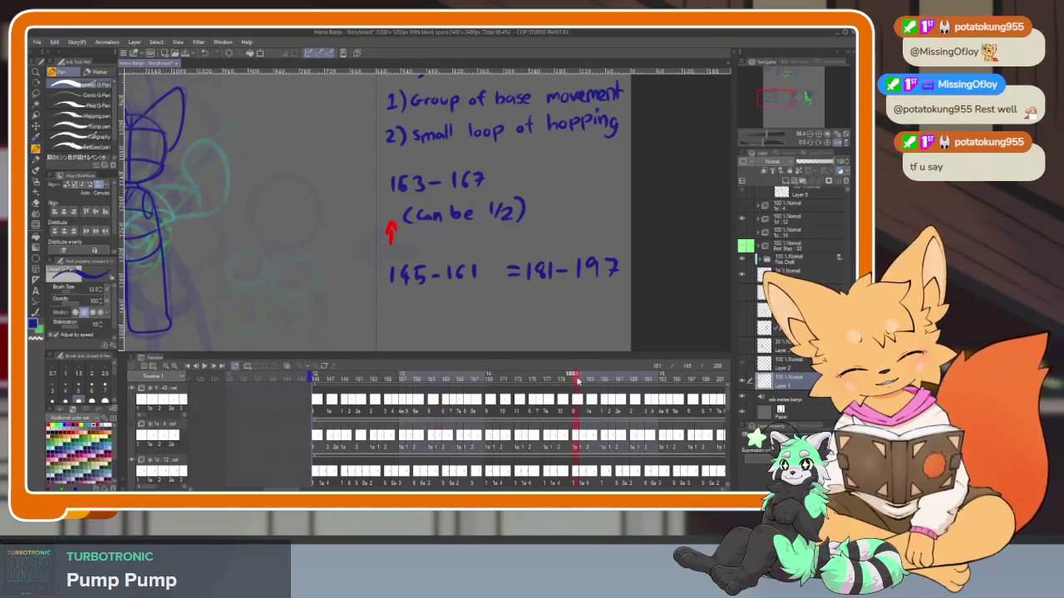
left_click_drag(578, 380, 651, 379)
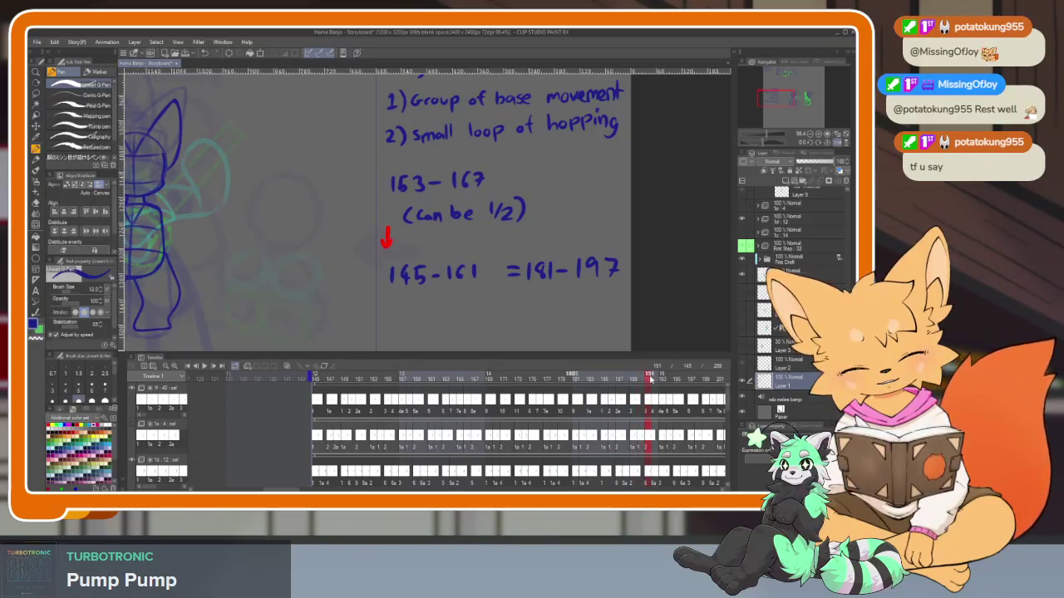
left_click_drag(651, 378, 691, 378)
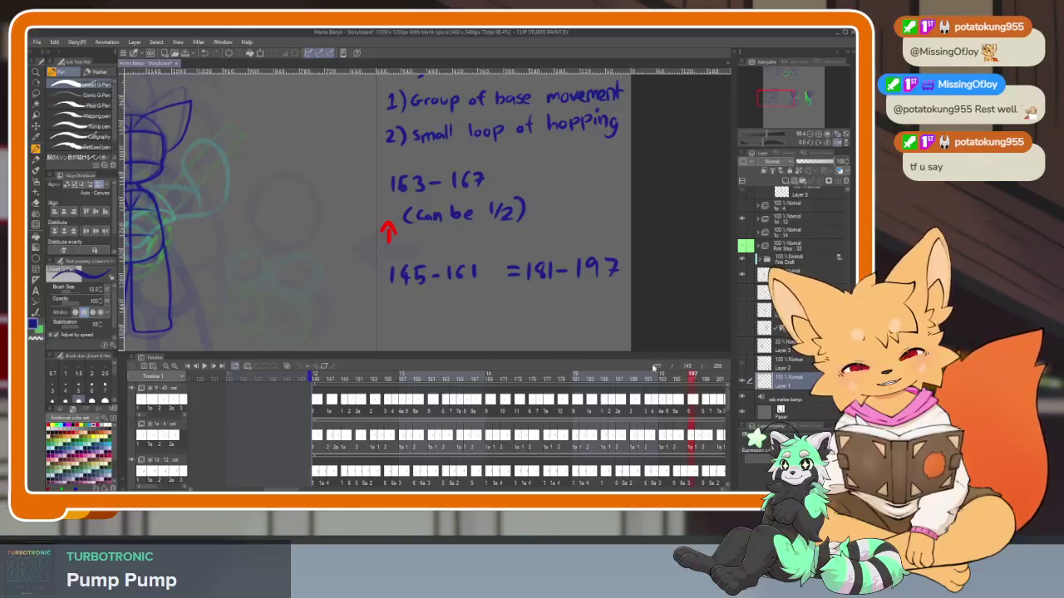
left_click_drag(322, 382, 430, 383)
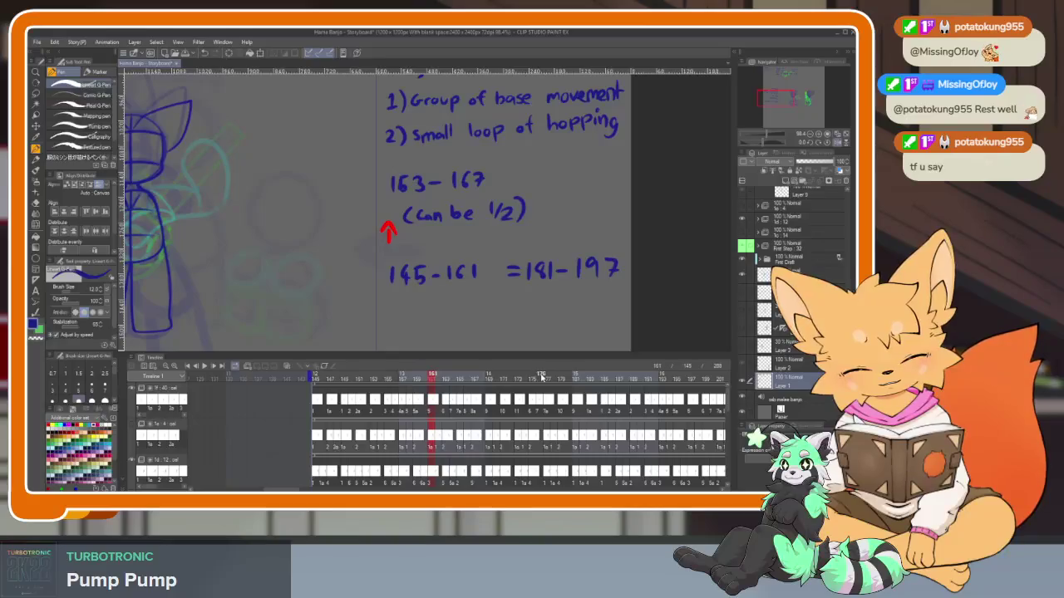
left_click_drag(575, 379, 692, 377)
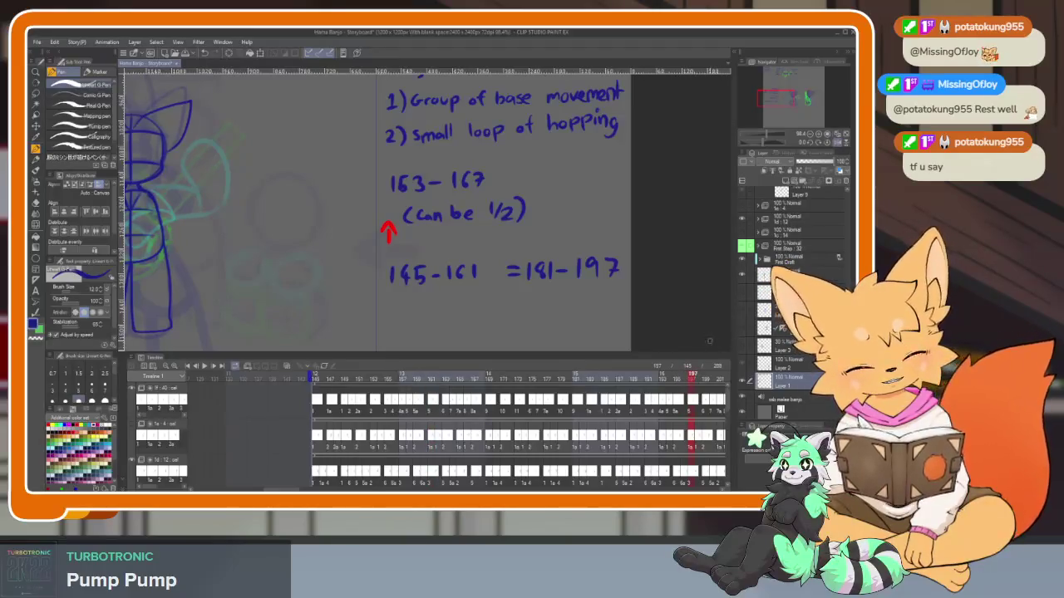
Recheck frames 147 to 175, move to frame 199 and start writing '199 →'
left_click(577, 379)
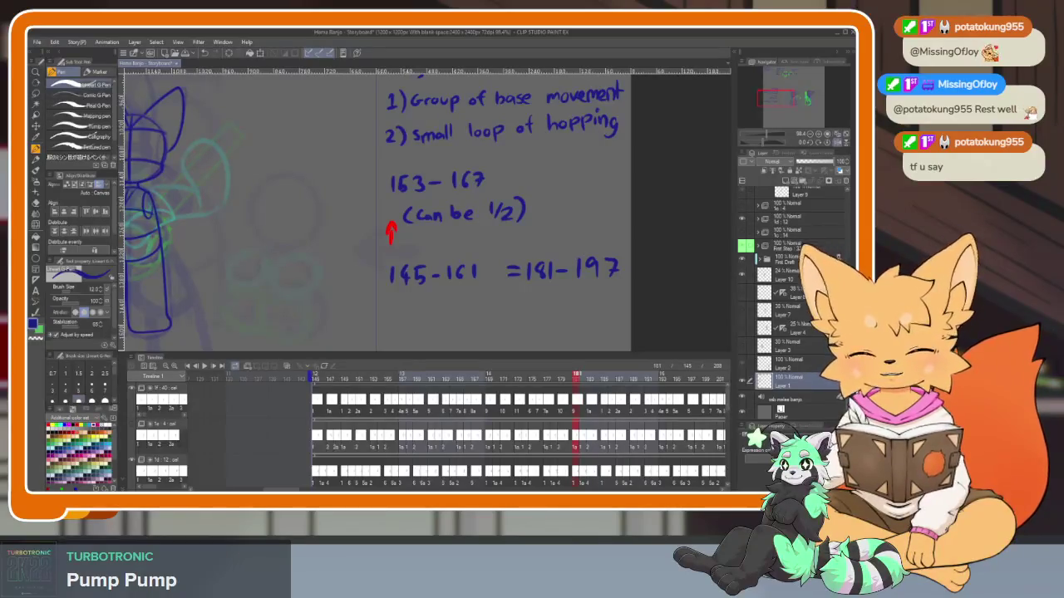
left_click(340, 375)
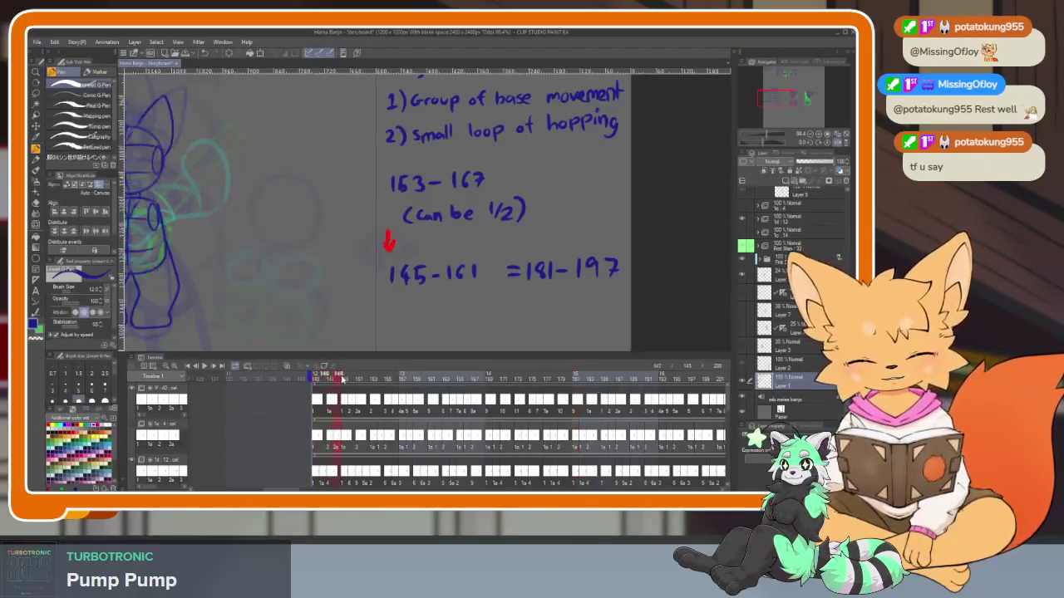
left_click_drag(341, 379, 719, 386)
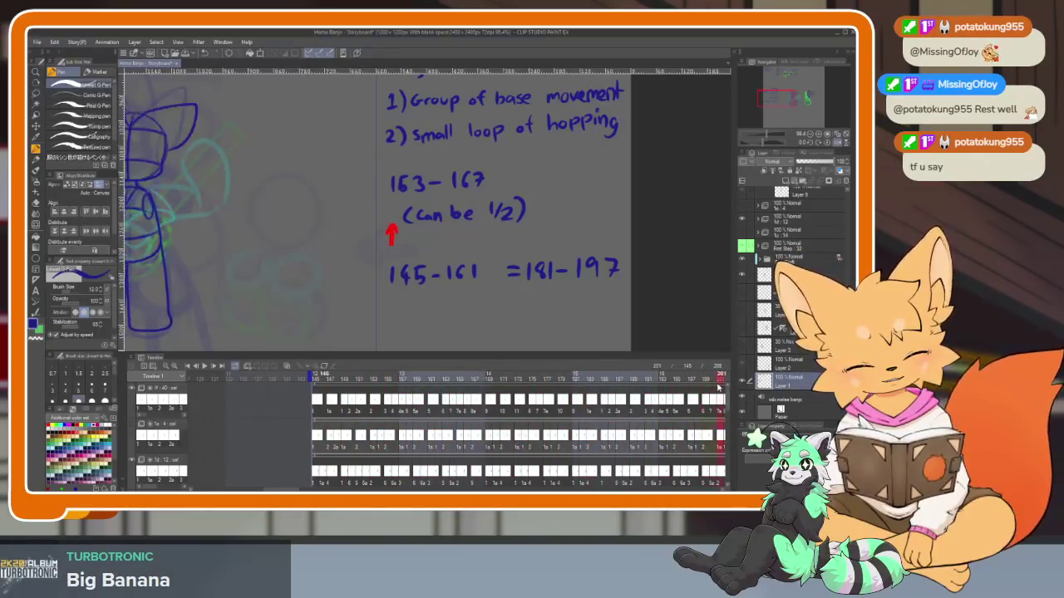
left_click_drag(719, 386, 541, 422)
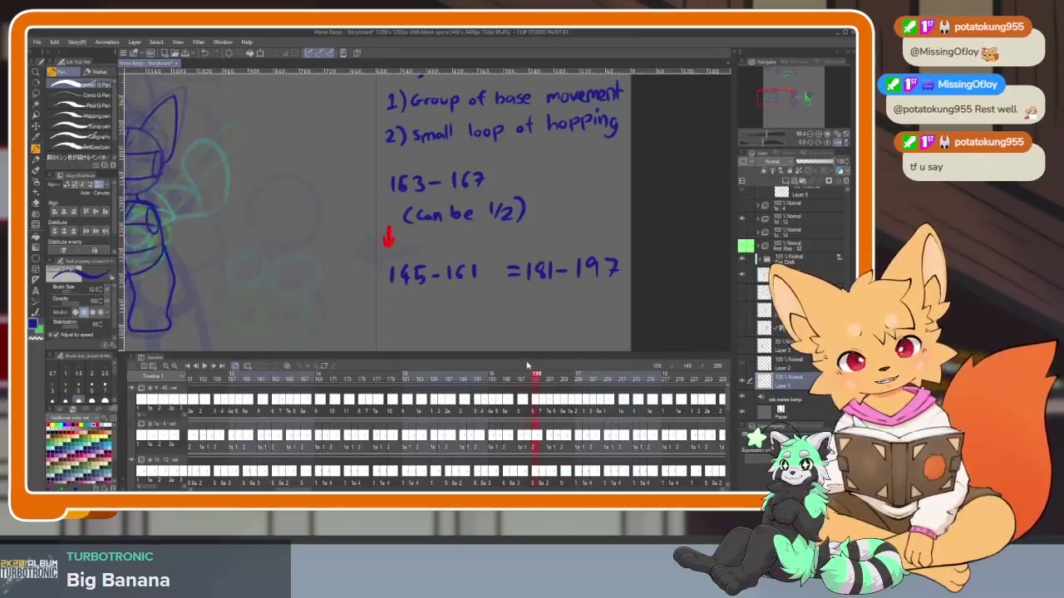
mouse_move(392, 309)
left_mouse_down()
mouse_move(392, 324)
mouse_move(449, 316)
left_mouse_up()
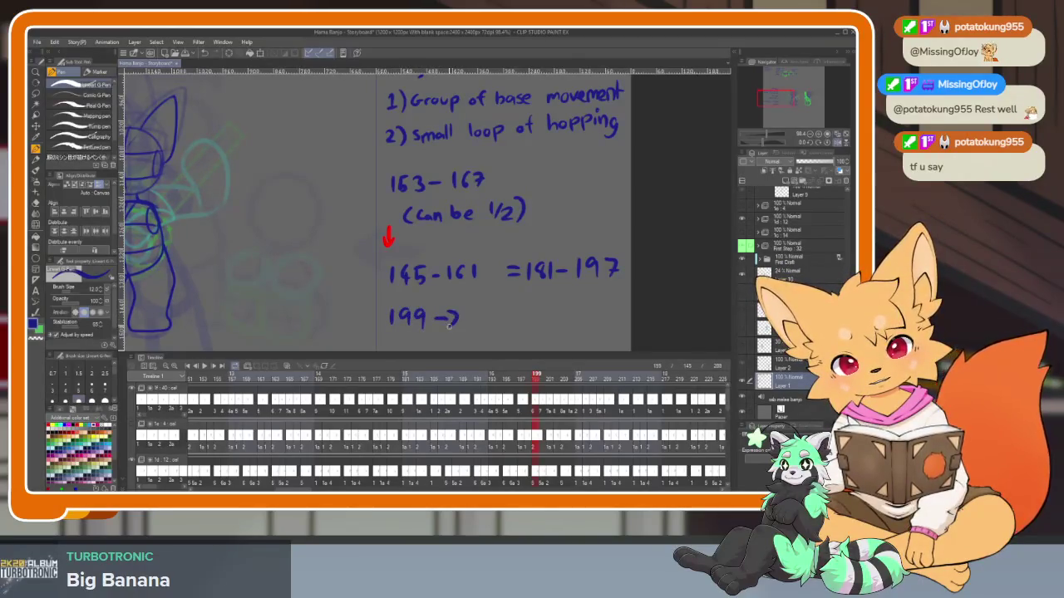
Write '+ (Unique)' after the '199 →' note
scroll(537, 327, "down", 2)
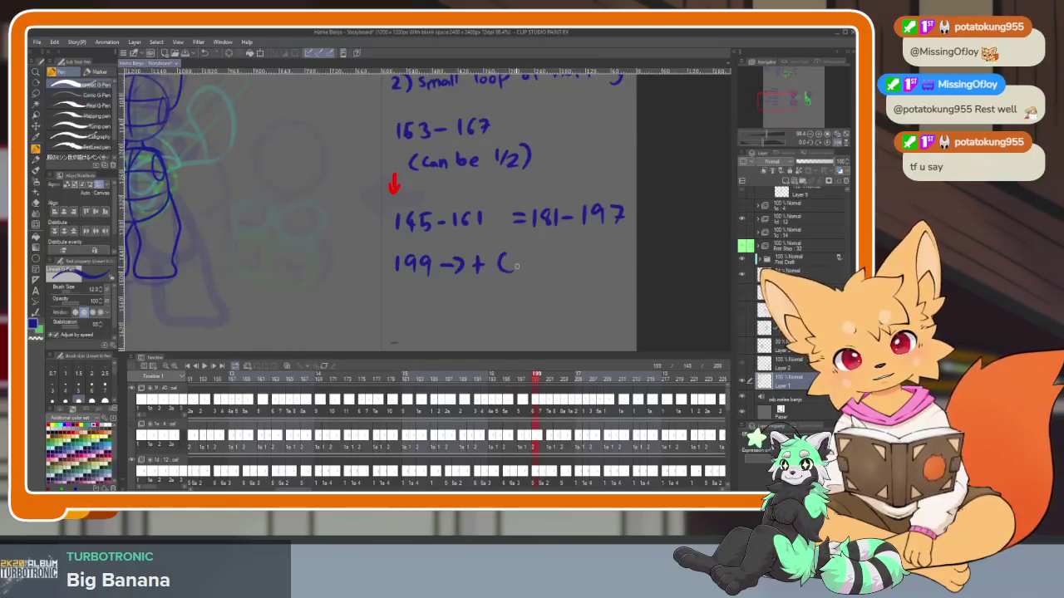
mouse_move(534, 270)
left_mouse_down()
mouse_move(540, 258)
mouse_move(573, 276)
mouse_move(587, 261)
left_mouse_up()
left_click(551, 253)
left_click_drag(589, 264, 596, 268)
Play the animation from frame 199, then write 'End = 216' below the notes
scroll(603, 297, "down", 2)
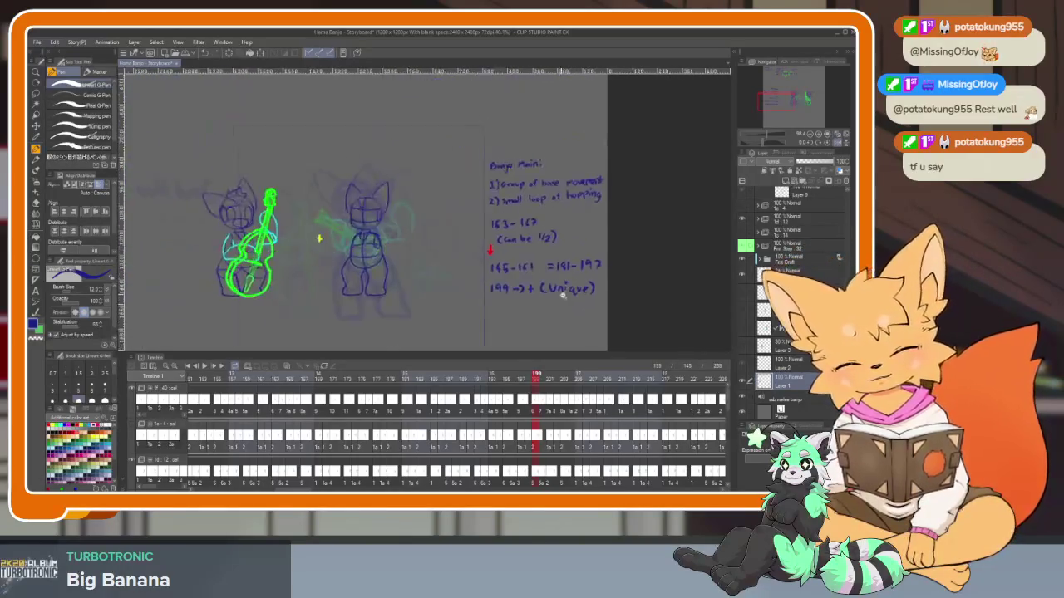
key("space")
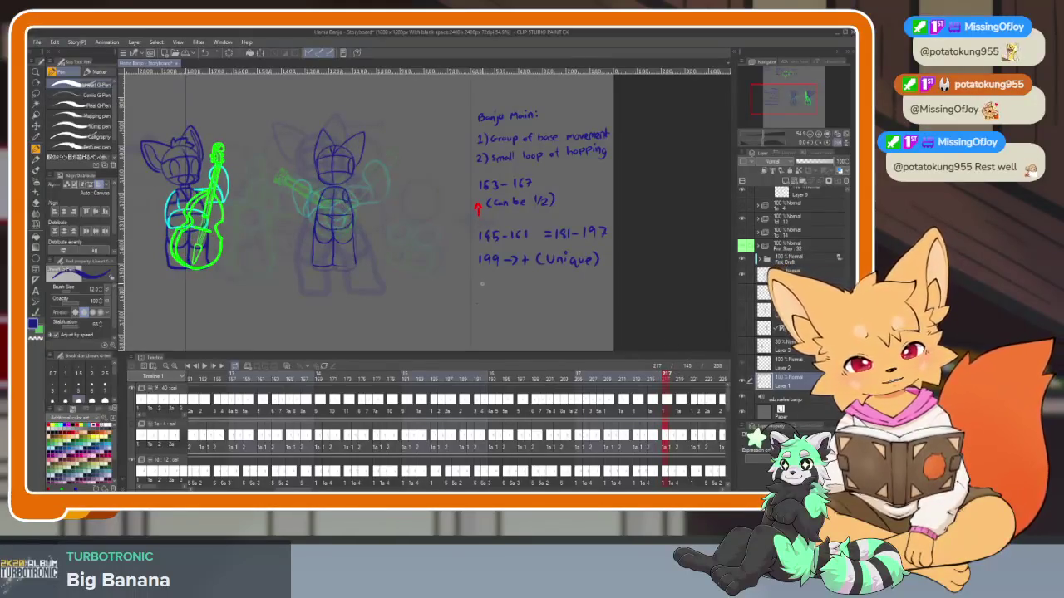
left_click_drag(480, 281, 491, 281)
left_click_drag(481, 289, 504, 296)
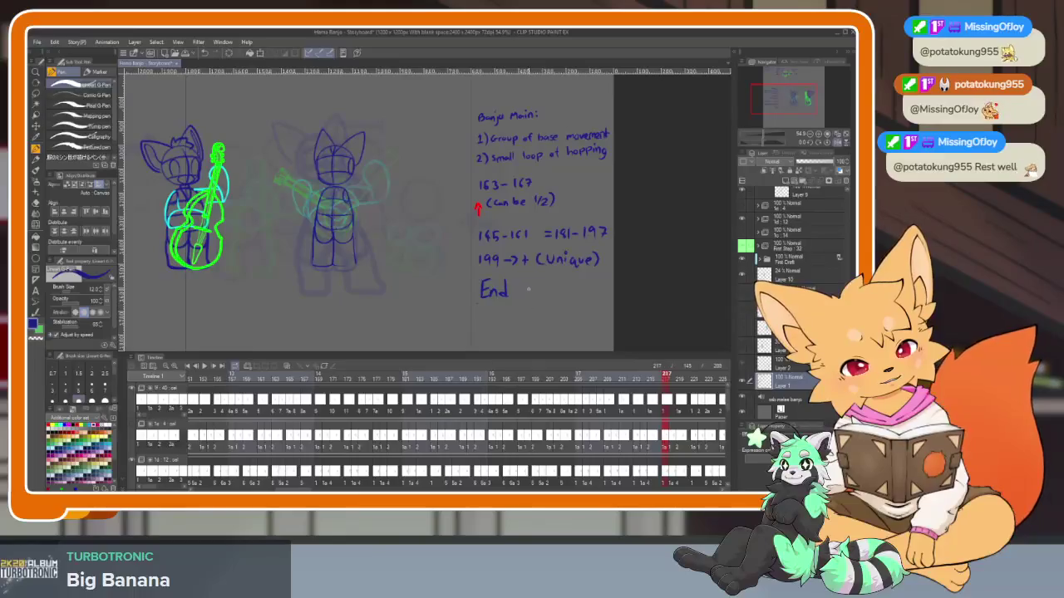
left_click_drag(518, 292, 548, 297)
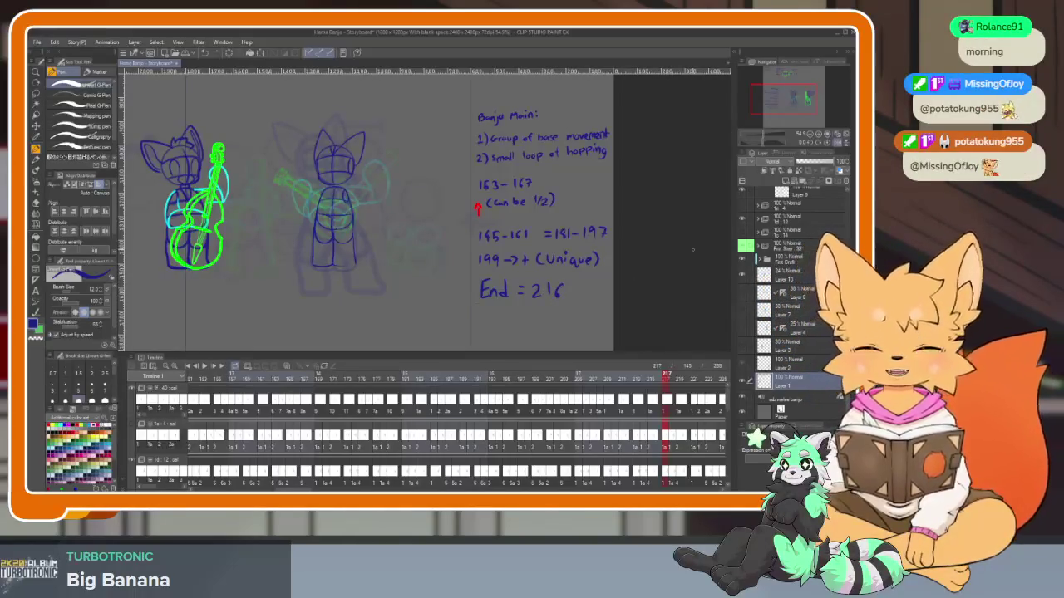
Return the timeline to frame 146, hide the palettes, and play then stop the animation
scroll(482, 415, "up", 2)
scroll(490, 419, "up", 2)
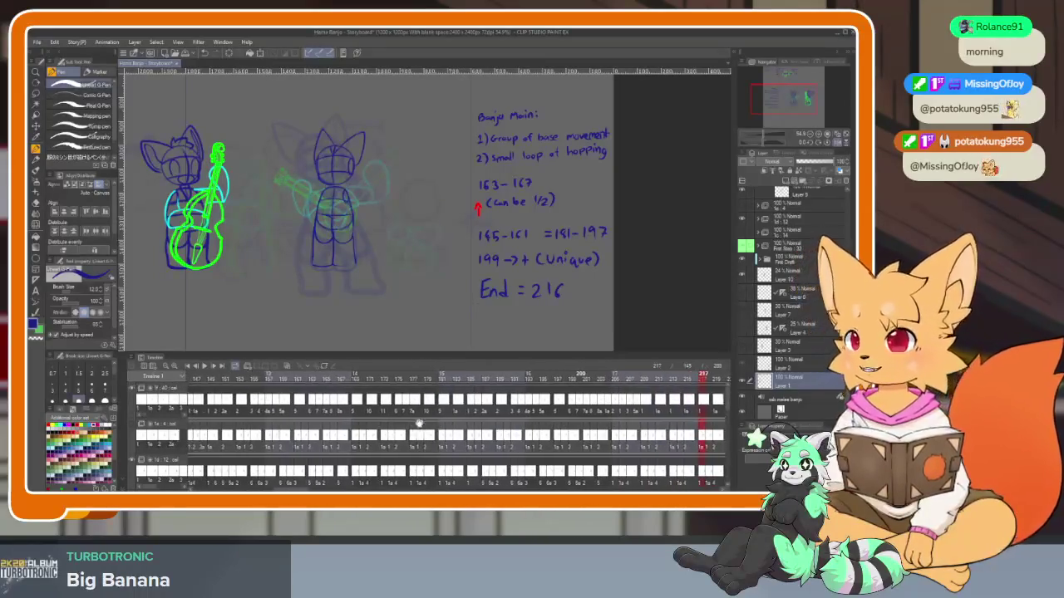
scroll(502, 428, "up", 3)
scroll(505, 429, "up", 2)
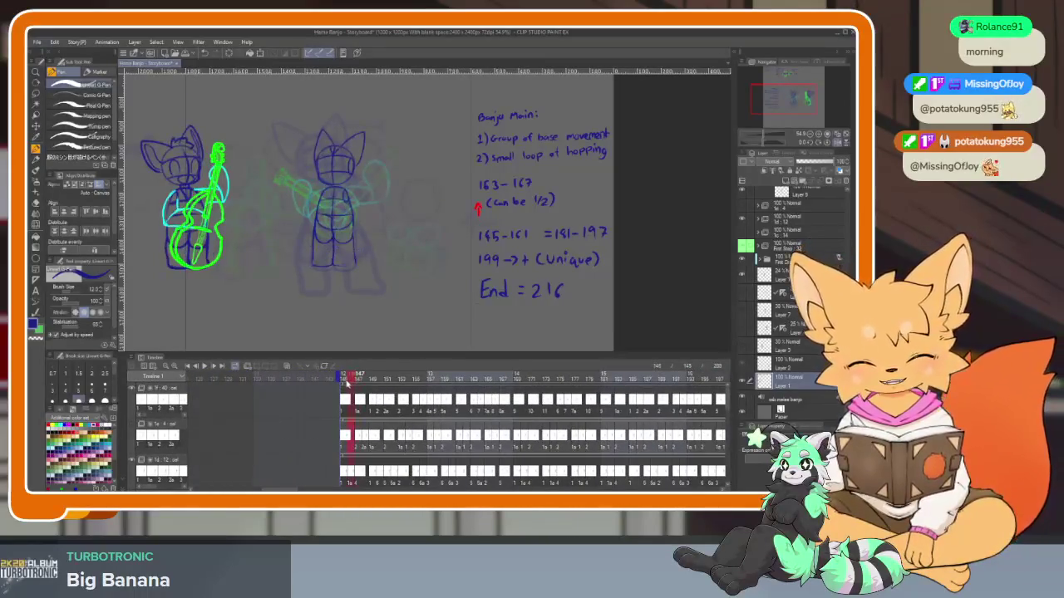
left_click(349, 376)
key("Tab")
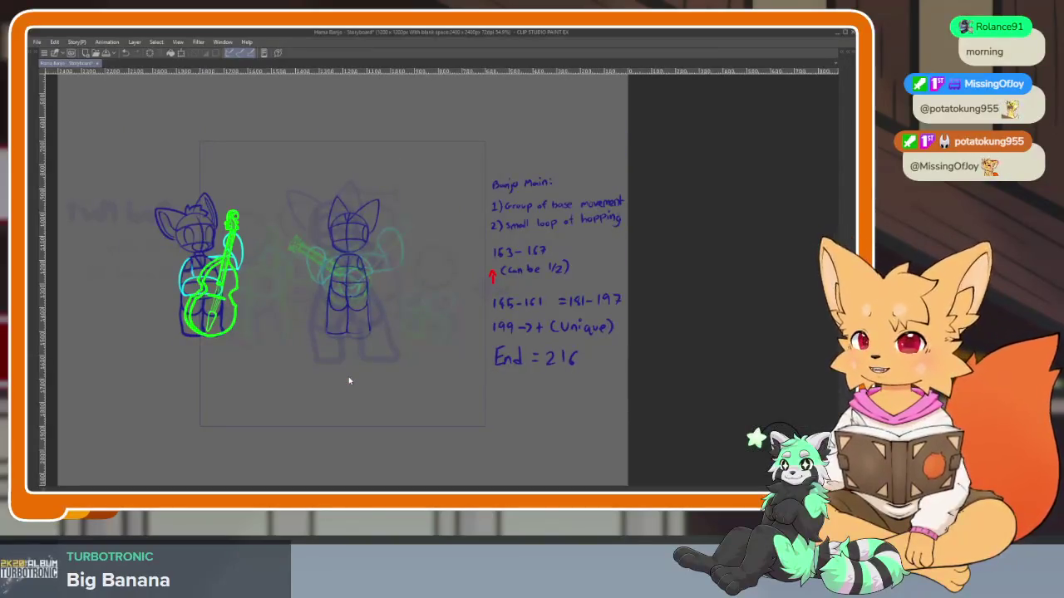
key("space")
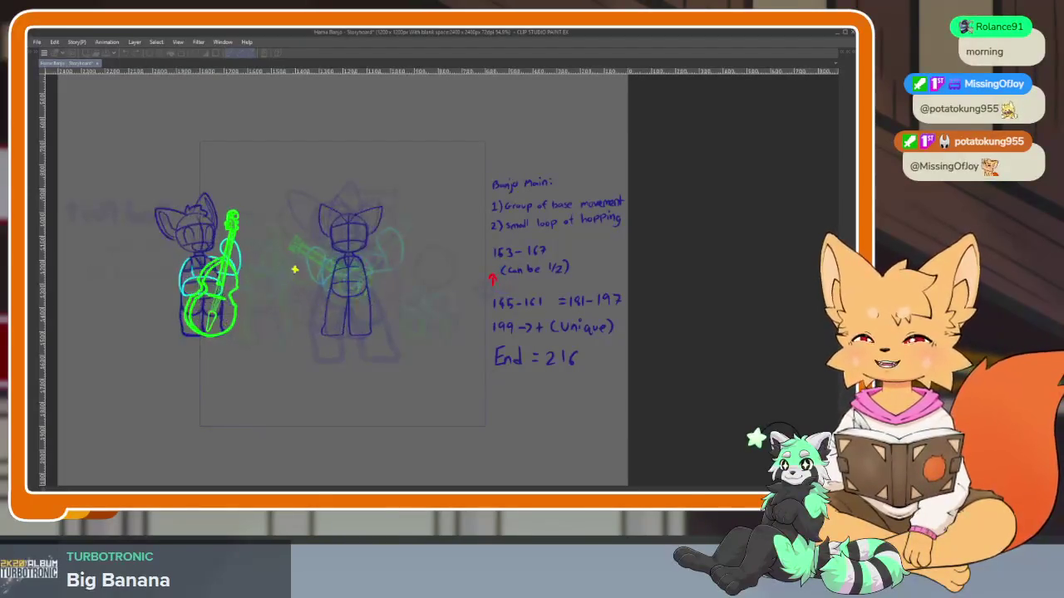
key("space")
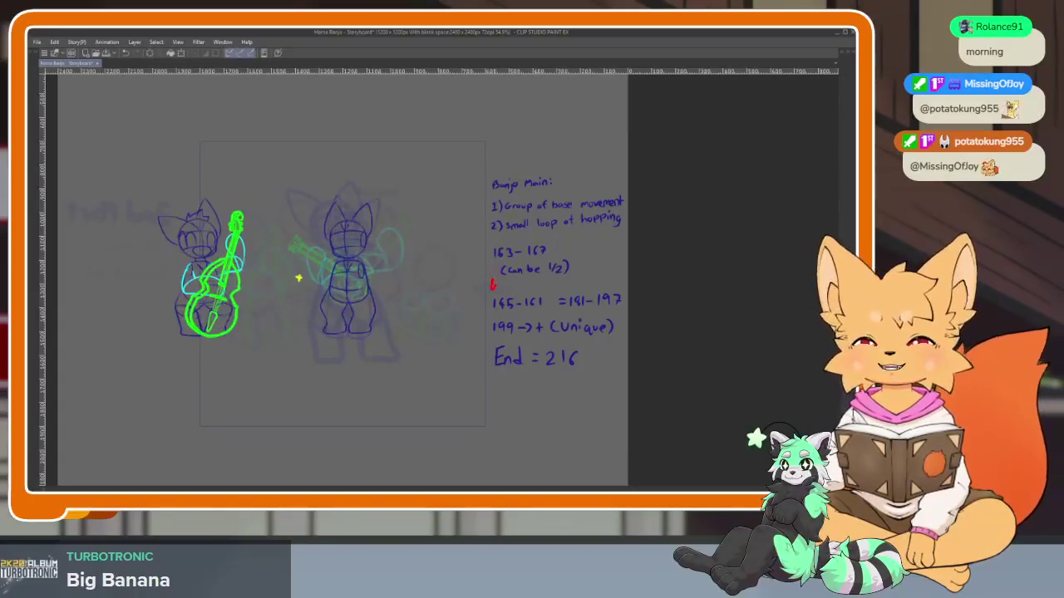
Show and re-hide the palettes, then zoom in on the sketches and notes
key("Tab")
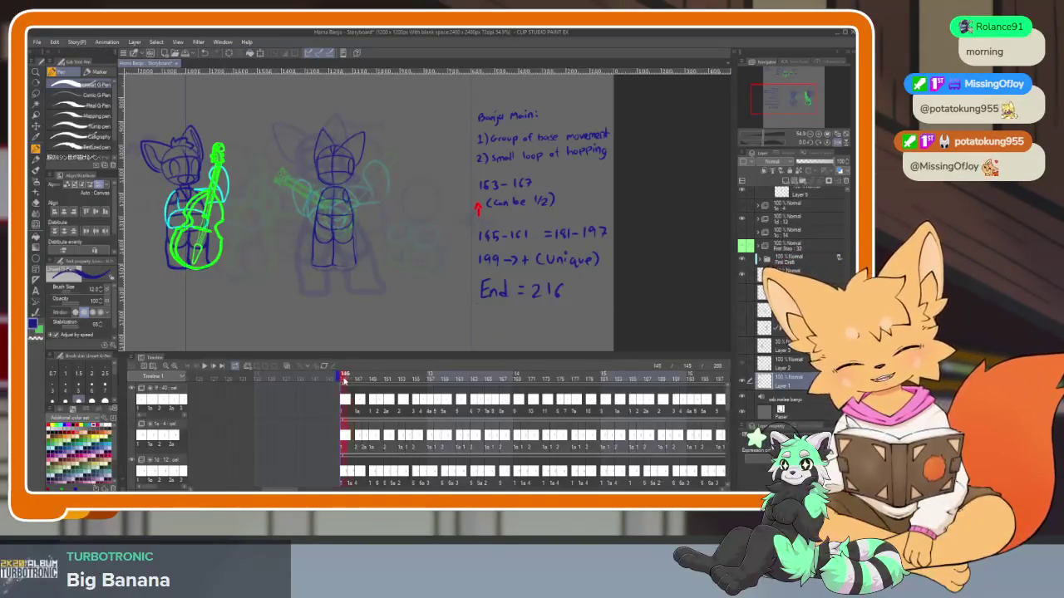
key("Tab")
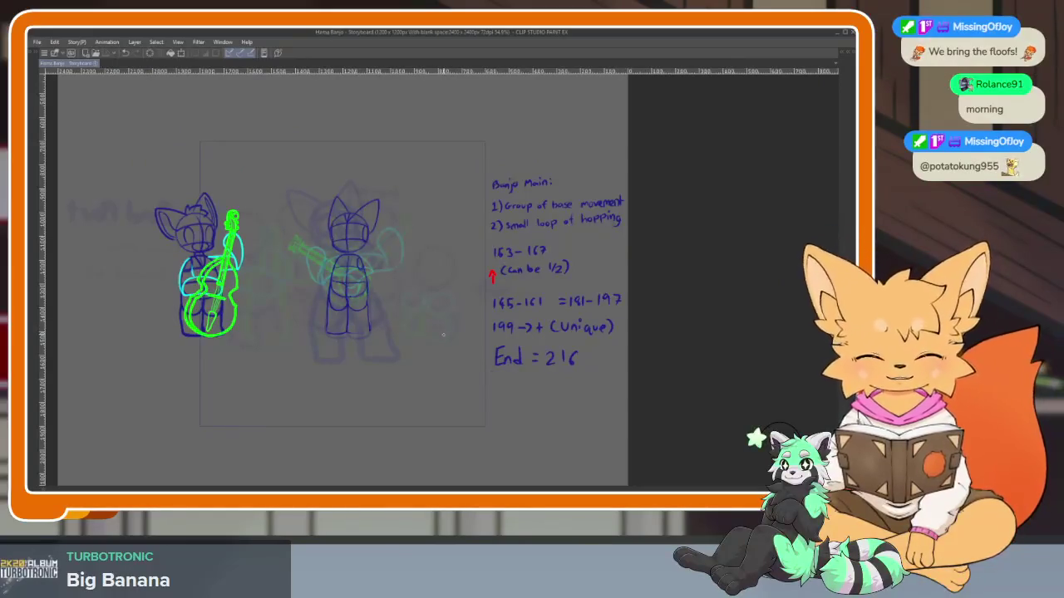
left_click_drag(390, 347, 464, 398)
scroll(464, 397, "down", 1)
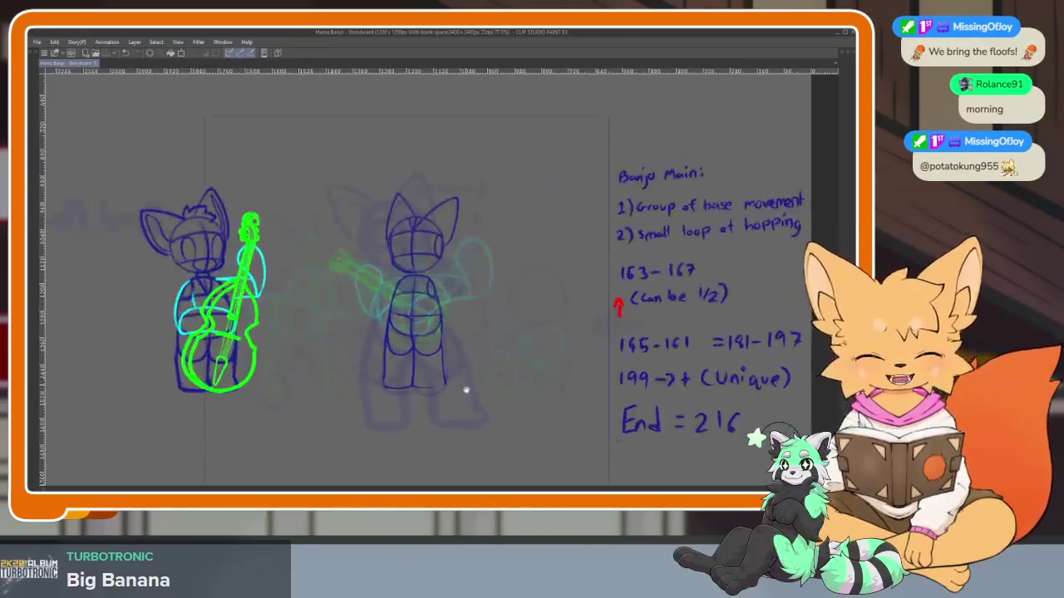